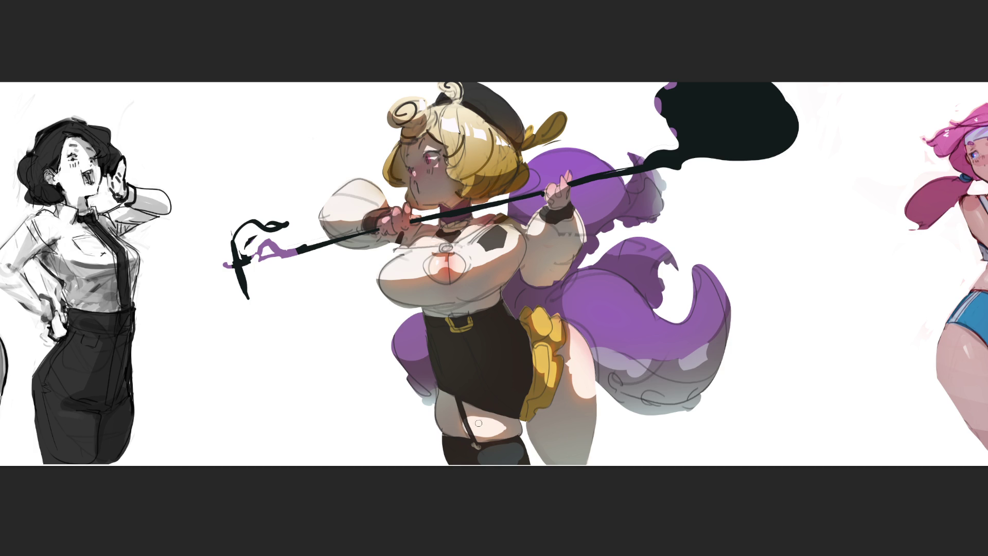
Brush a brighter white highlight onto the skin of the character's thigh.
left_click_drag(476, 423, 481, 425)
Round out the purple tail tip with a stroke of purple paint.
left_click_drag(692, 265, 704, 257)
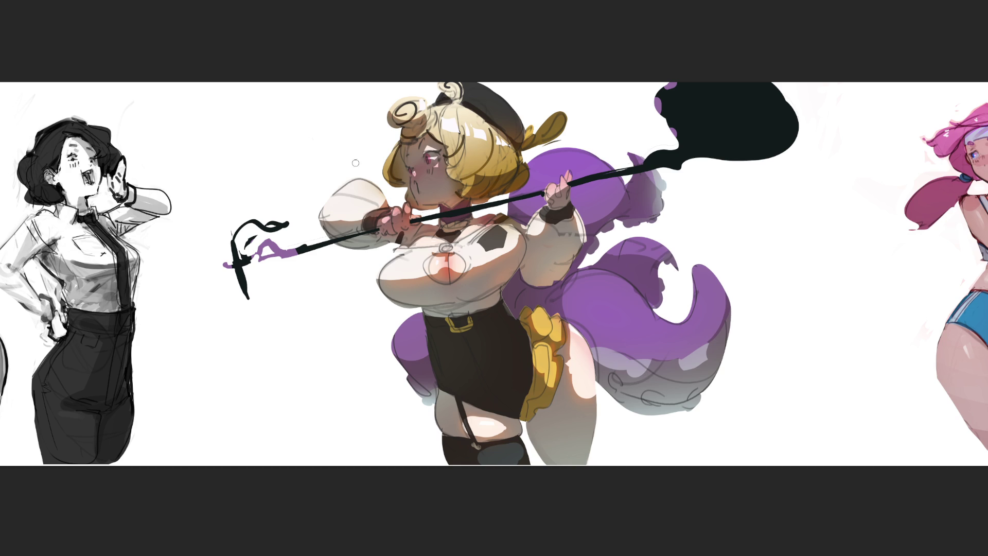
Paint dark strap marks down the left and right sleeves, narrowing the right one.
left_click_drag(328, 195, 341, 183)
mouse_move(333, 182)
left_mouse_down()
mouse_move(322, 196)
mouse_move(346, 183)
left_mouse_up()
mouse_move(578, 256)
left_mouse_down()
mouse_move(581, 273)
mouse_move(584, 249)
mouse_move(560, 289)
left_mouse_up()
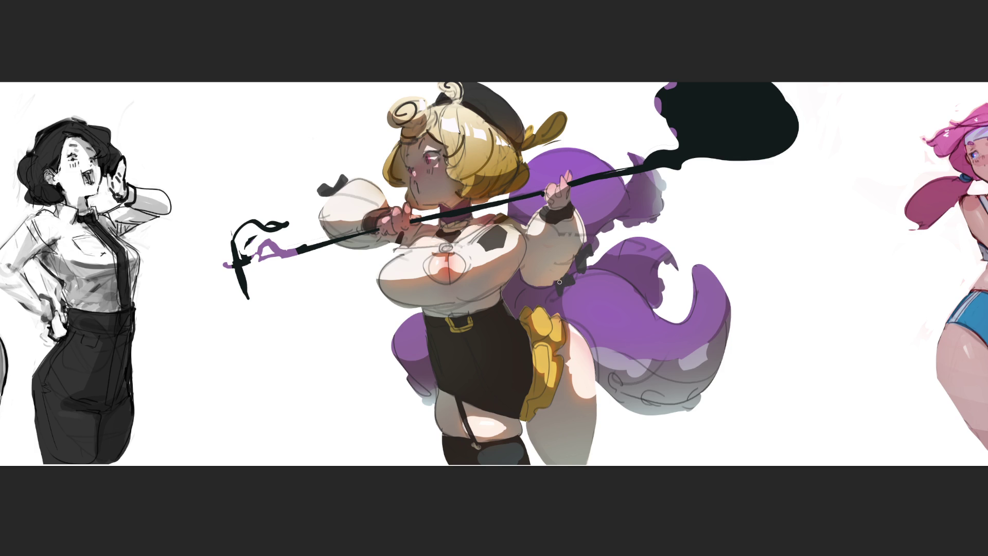
mouse_move(562, 275)
left_mouse_down()
mouse_move(558, 286)
mouse_move(589, 250)
mouse_move(577, 255)
left_mouse_up()
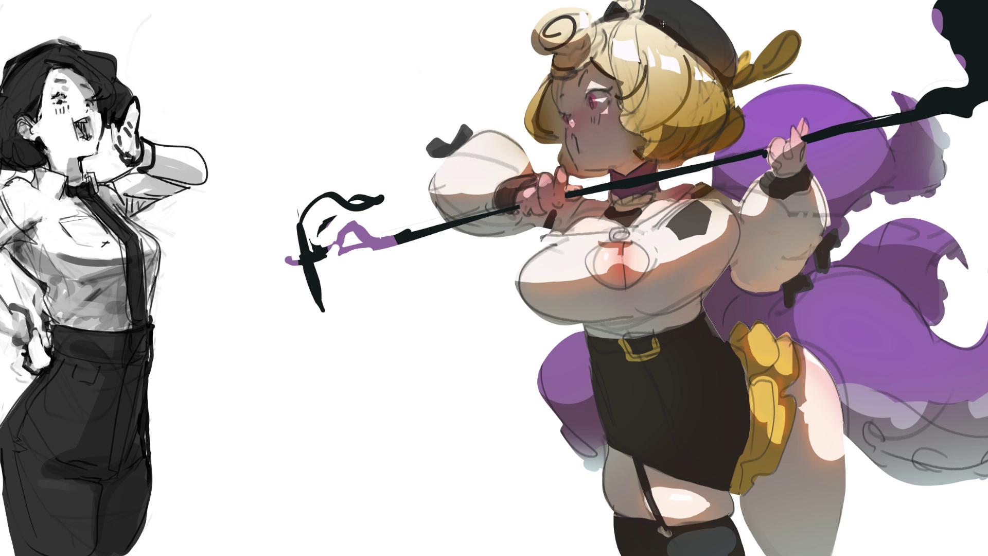
Paint dark eyelashes at the eye's outer corner plus small marks in and above the eye.
left_click_drag(594, 106, 602, 111)
left_click_drag(610, 106, 610, 102)
left_click_drag(602, 91, 615, 95)
left_click_drag(602, 81, 606, 86)
Draw thin hair-strand lines beside the face, undoing and redrawing them.
left_click_drag(560, 81, 555, 105)
key("ctrl+z")
key("ctrl+z")
left_click_drag(563, 80, 556, 106)
key("ctrl+z")
key("ctrl+z")
Try a thin line along the chin and jaw, then undo it.
left_click_drag(580, 169, 612, 166)
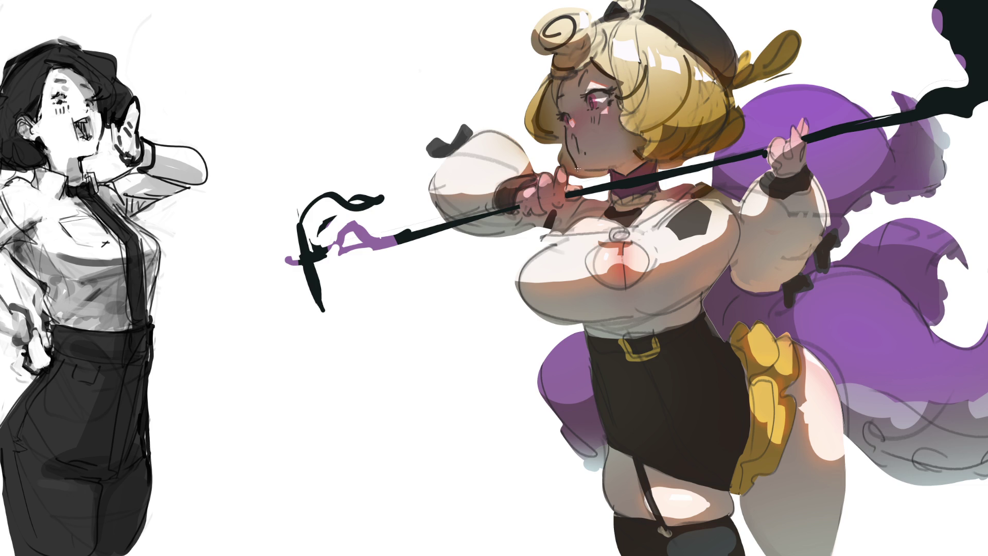
left_click_drag(577, 169, 617, 163)
key("ctrl+z")
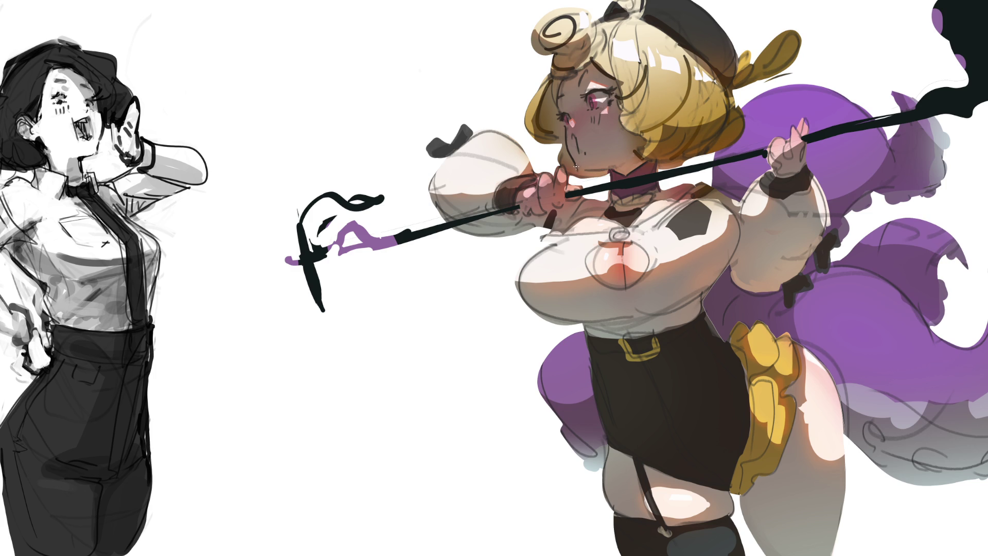